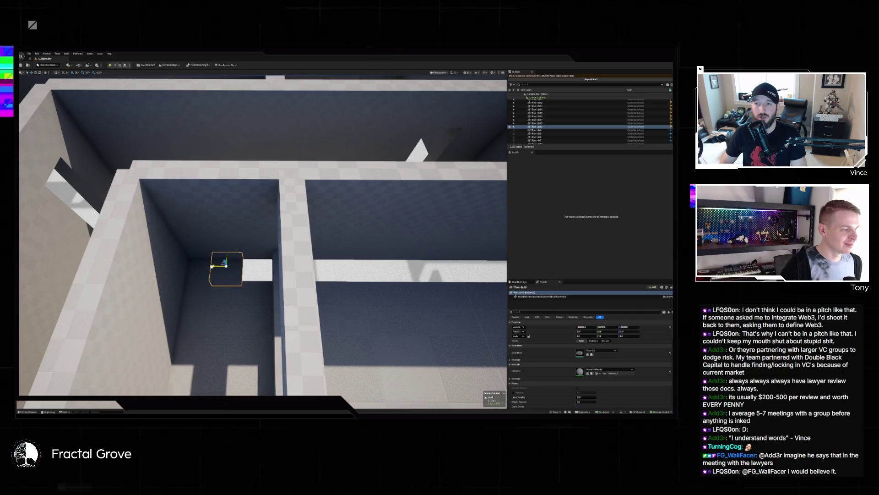
# Step: Duplicate the small floor tile three times, each copy one tile further right along X
pyautogui.moveTo(217, 266); pyautogui.dragTo(284, 269)
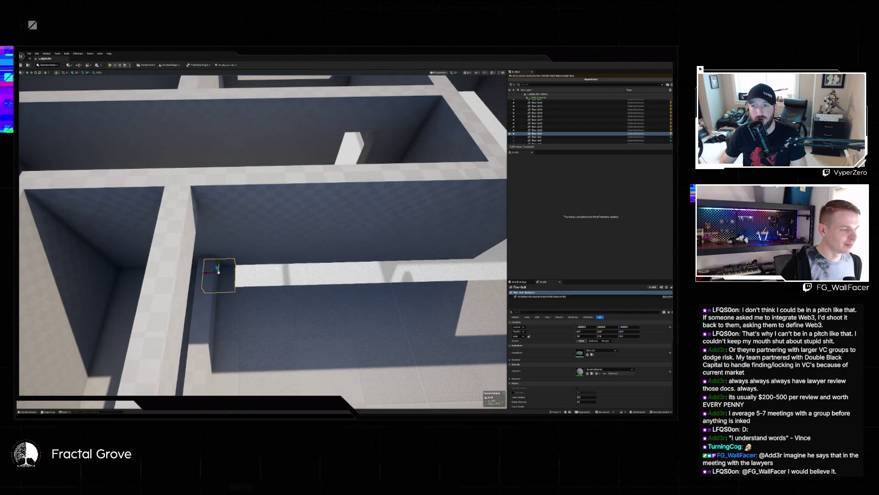
pyautogui.moveTo(218, 274); pyautogui.dragTo(380, 263)
pyautogui.moveTo(201, 275)
pyautogui.mouseDown()
pyautogui.moveTo(349, 272)
pyautogui.moveTo(232, 284)
pyautogui.moveTo(250, 275)
pyautogui.moveTo(242, 268)
pyautogui.moveTo(346, 272)
pyautogui.mouseUp()
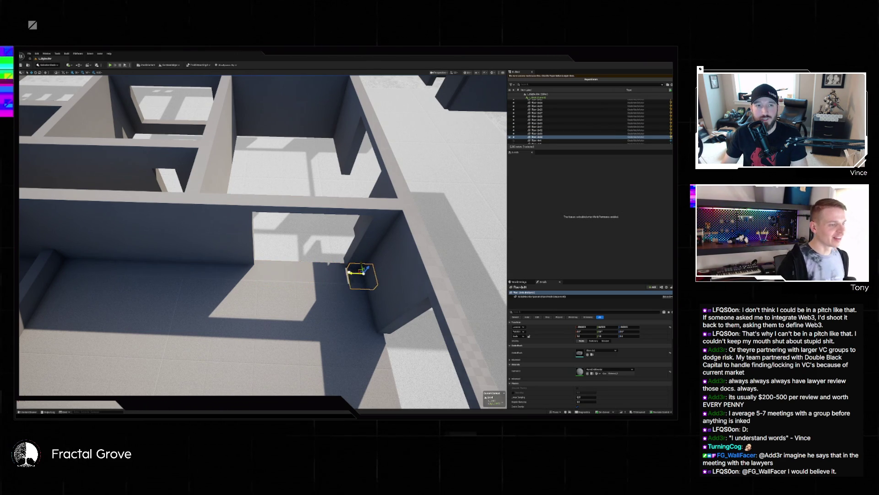
# Step: Zoom out over the whole layout, clear the selection, and pick the large lower-left room's floor
pyautogui.scroll(-10, 329, 286)
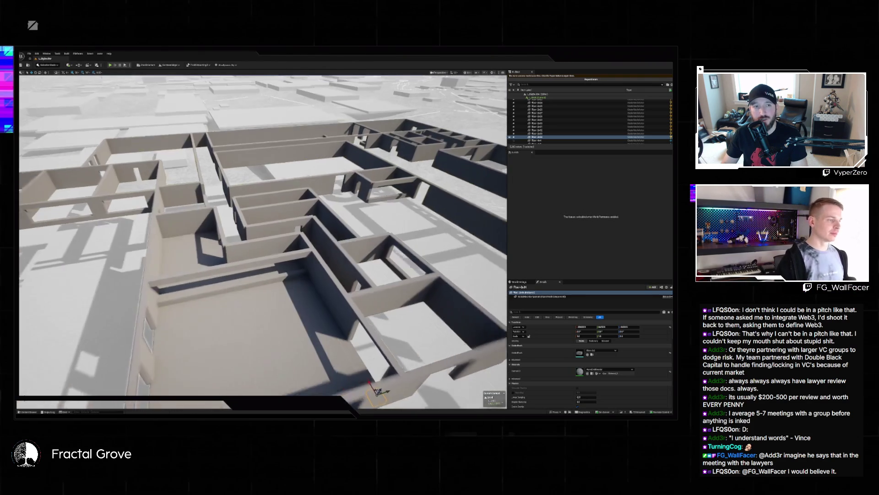
pyautogui.press('Escape')
pyautogui.scroll(-8, 322, 310)
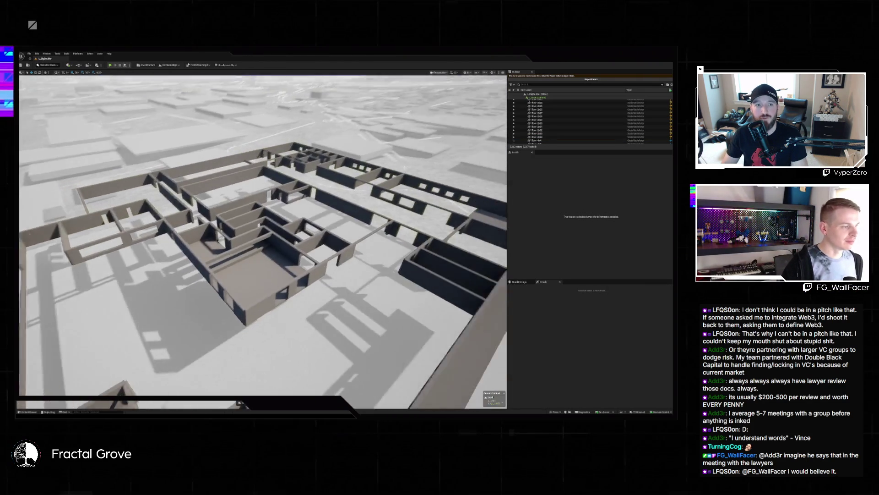
pyautogui.scroll(8, 264, 235)
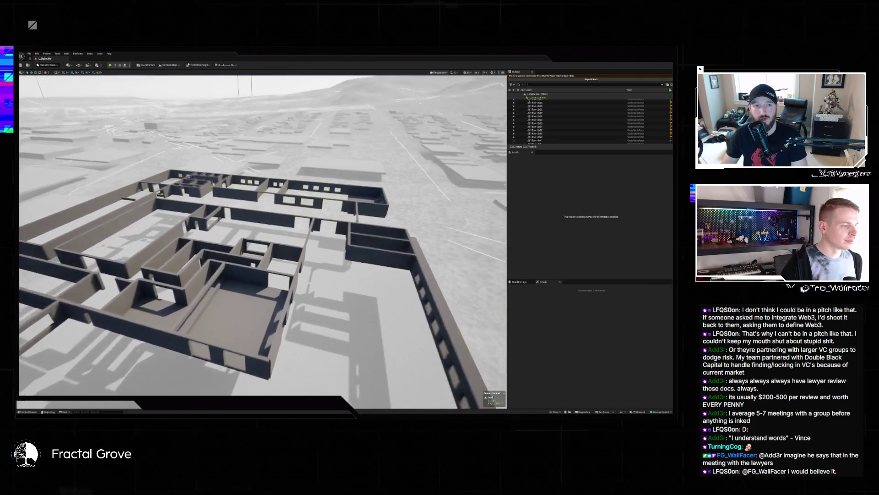
pyautogui.scroll(10, 263, 236)
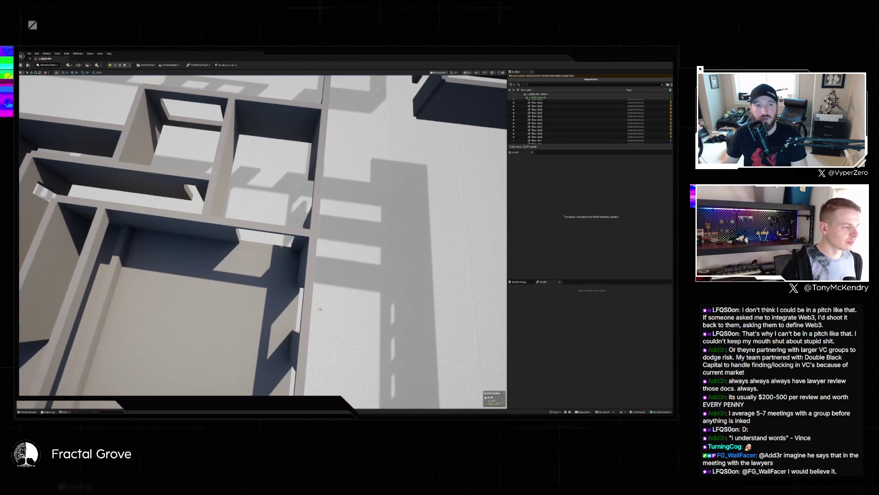
pyautogui.click(253, 314)
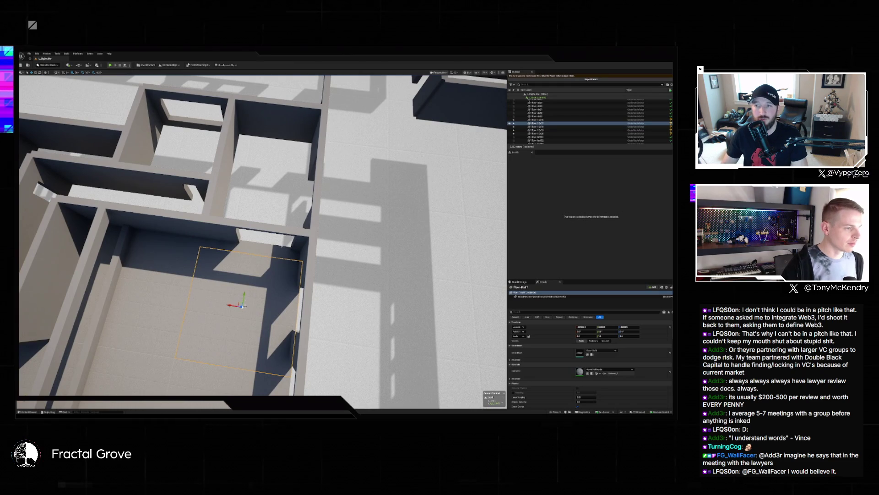
# Step: Alt-drag a copy of the large floor up into the room above
pyautogui.moveTo(242, 302)
pyautogui.mouseDown()
pyautogui.moveTo(251, 207)
pyautogui.moveTo(263, 183)
pyautogui.mouseUp()
pyautogui.scroll(-5, 264, 183)
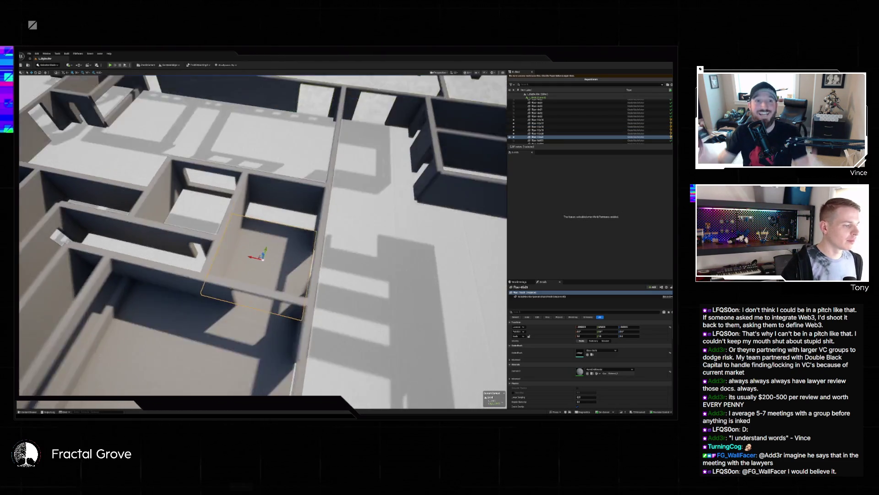
pyautogui.scroll(5, 263, 235)
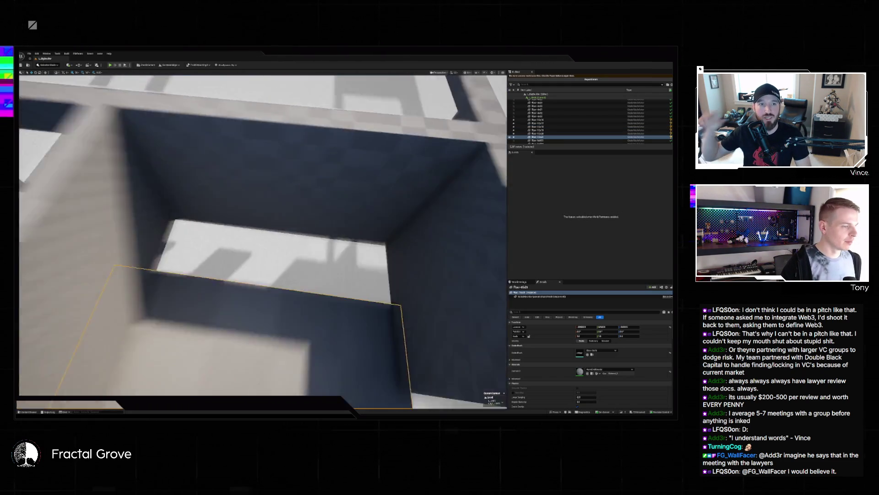
pyautogui.scroll(-3, 225, 219)
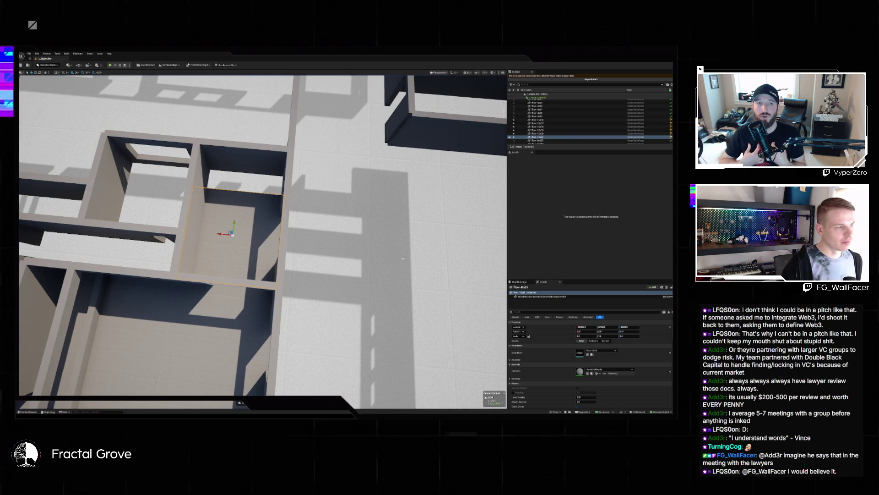
# Step: Swap the upper floor copy's Static Mesh to a smaller floor asset and inspect it framed
pyautogui.click(240, 188)
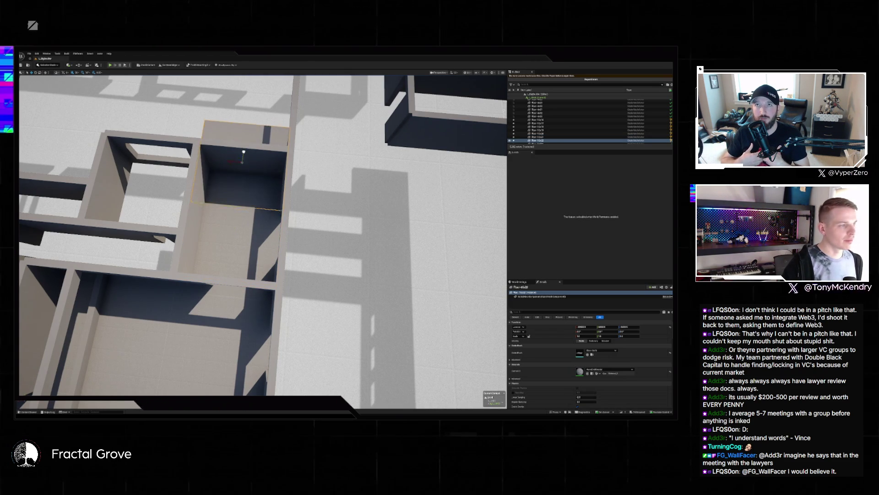
pyautogui.click(607, 351)
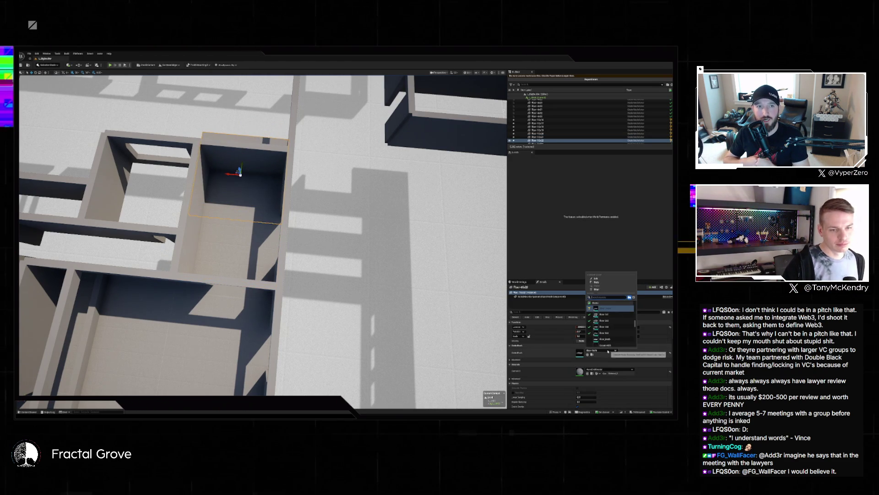
pyautogui.click(598, 325)
pyautogui.press('f')
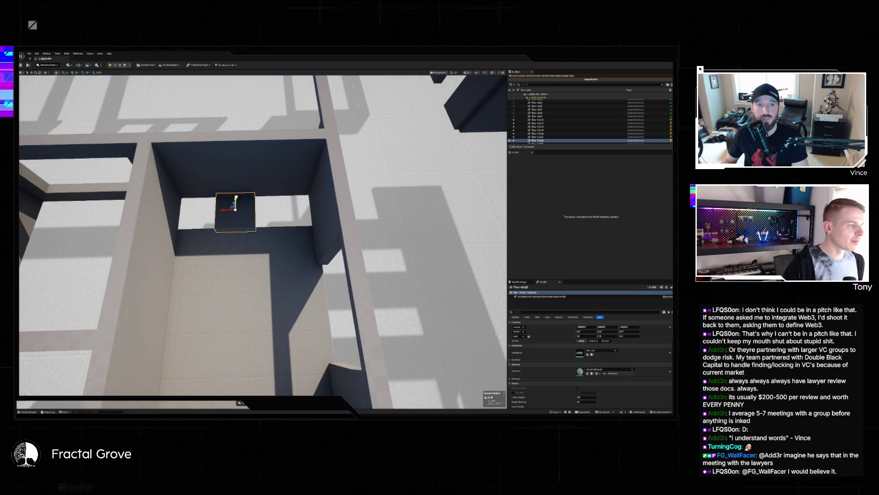
pyautogui.moveTo(263, 238); pyautogui.dragTo(307, 225)
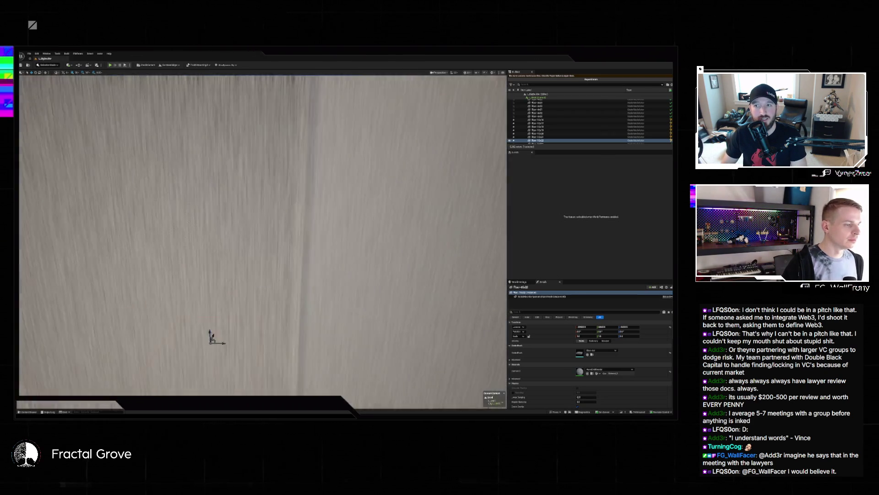
pyautogui.press('f')
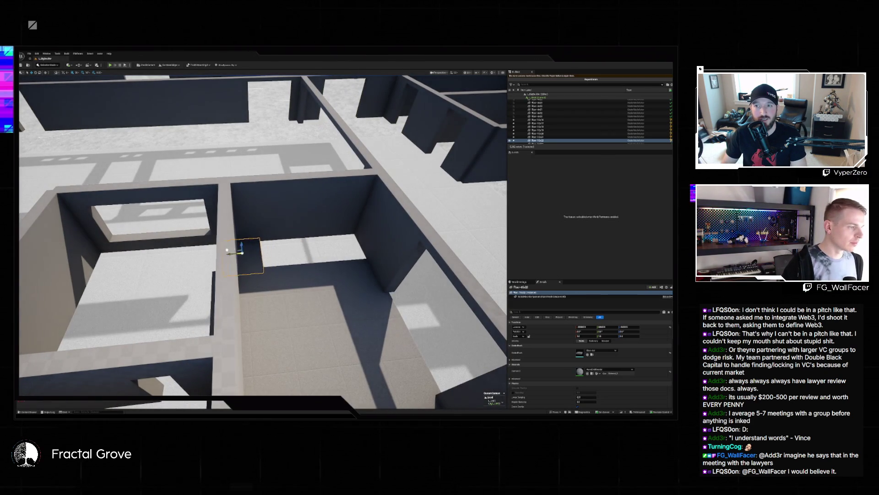
pyautogui.moveTo(236, 257)
pyautogui.mouseDown()
pyautogui.moveTo(273, 226)
pyautogui.moveTo(256, 184)
pyautogui.moveTo(229, 248)
pyautogui.mouseUp()
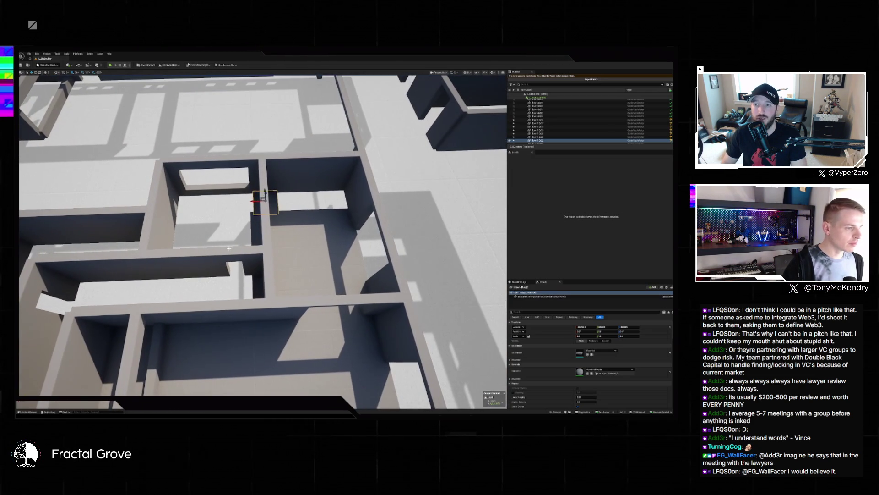
# Step: Select the lower room's floor piece and frame it from above
pyautogui.click(300, 268)
pyautogui.press('f')
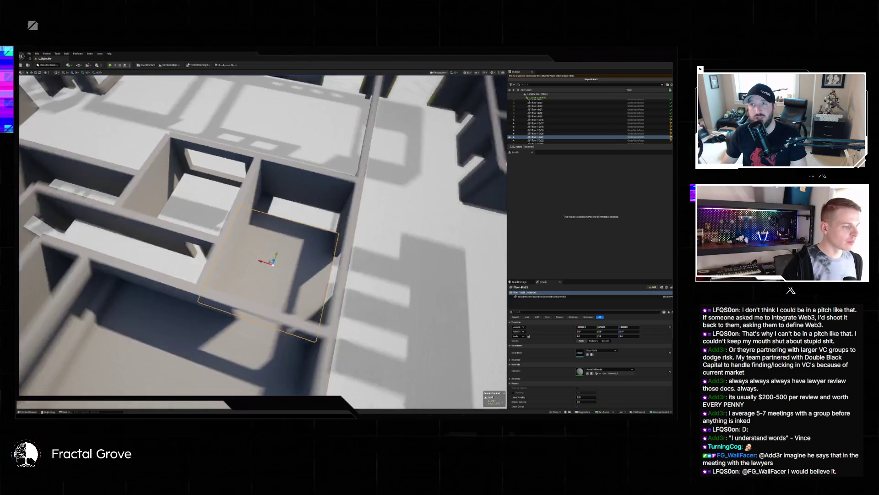
pyautogui.moveTo(221, 213)
pyautogui.mouseDown()
pyautogui.moveTo(220, 193)
pyautogui.moveTo(216, 235)
pyautogui.mouseUp()
# Step: Set the large room floor's Static Mesh to a smaller square floor piece
pyautogui.click(601, 350)
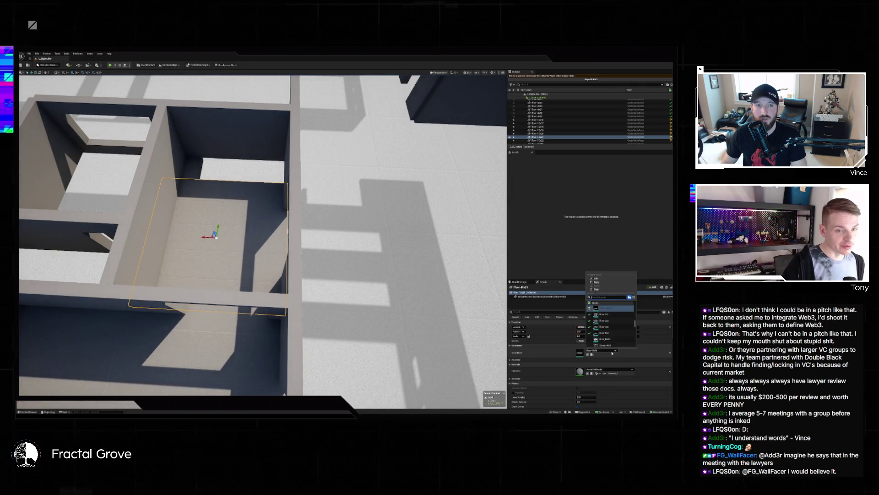
pyautogui.click(614, 333)
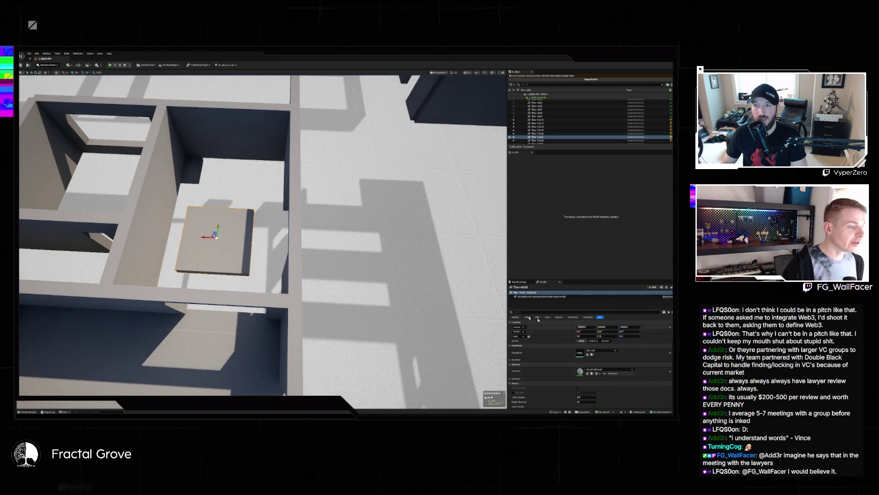
pyautogui.moveTo(216, 236); pyautogui.dragTo(238, 266)
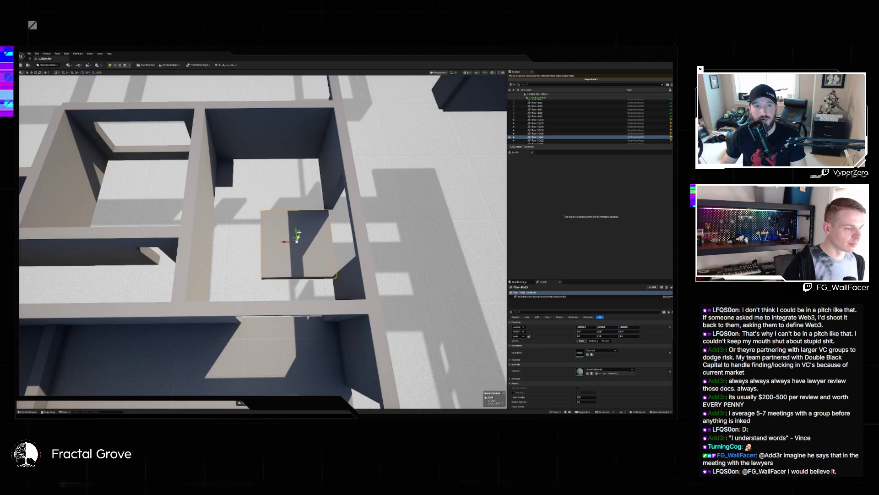
pyautogui.moveTo(298, 232); pyautogui.dragTo(313, 292)
# Step: Slide the floor piece right along X into the wall gap
pyautogui.click(252, 247)
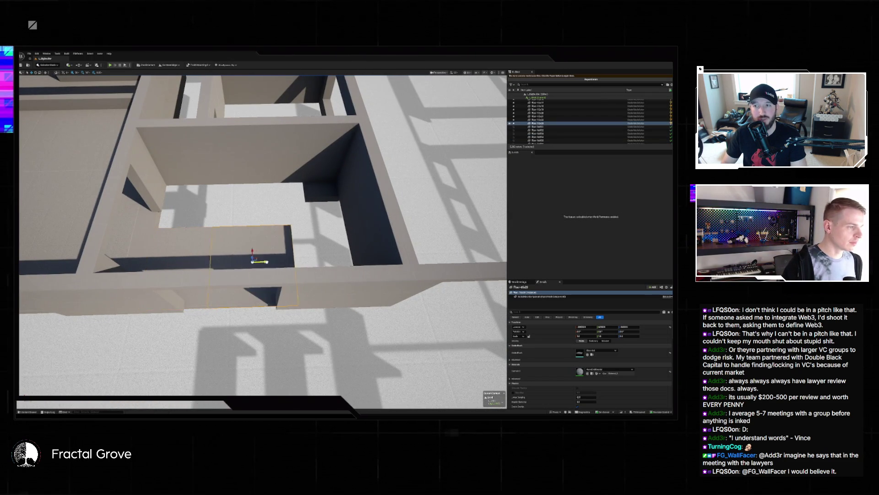
pyautogui.moveTo(263, 262); pyautogui.dragTo(370, 257)
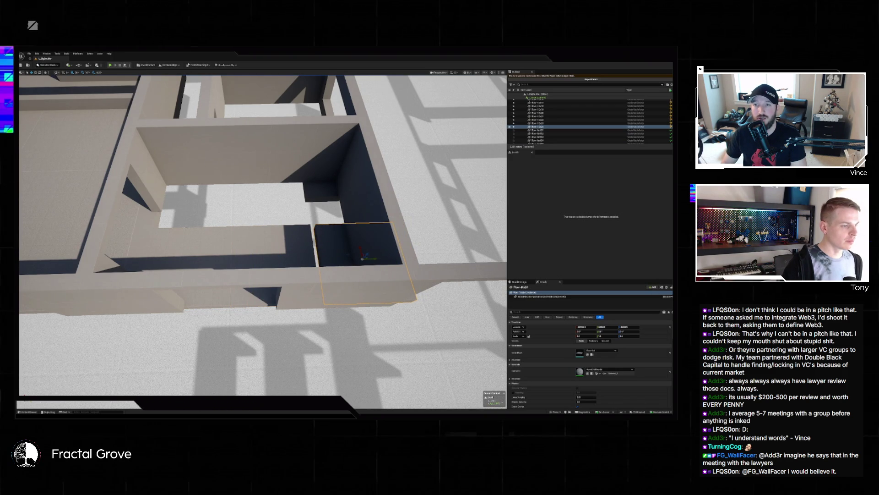
pyautogui.press('Escape')
pyautogui.moveTo(335, 251); pyautogui.dragTo(334, 251)
# Step: Duplicate the small doorway floor piece to its right and add the neighbouring piece to the selection
pyautogui.click(244, 234)
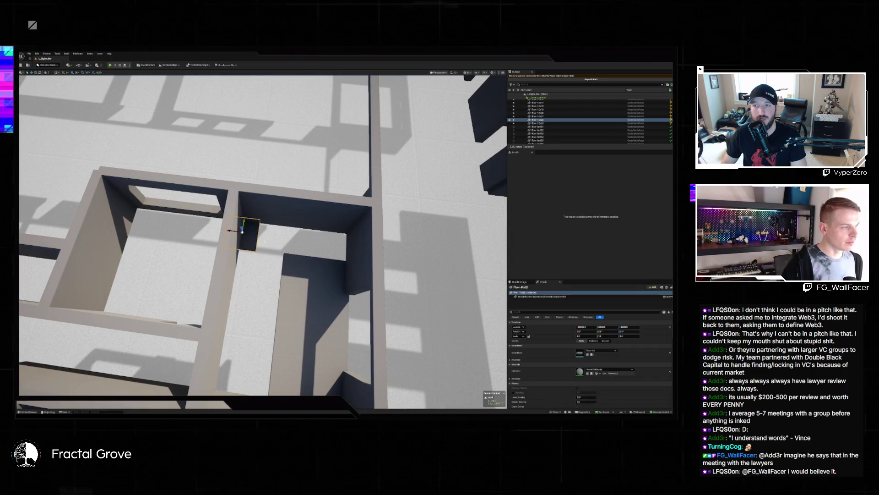
pyautogui.moveTo(233, 231)
pyautogui.mouseDown()
pyautogui.moveTo(342, 244)
pyautogui.moveTo(286, 243)
pyautogui.moveTo(284, 216)
pyautogui.mouseUp()
pyautogui.keyDown('ctrl'); pyautogui.click(250, 246); pyautogui.keyUp('ctrl')
pyautogui.moveTo(250, 246); pyautogui.dragTo(277, 231)
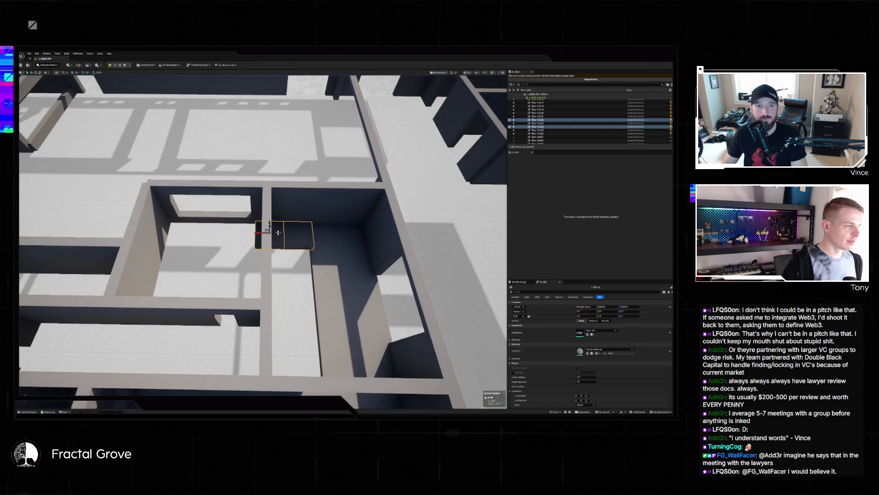
# Step: Select and compare the floor pieces around the corner room
pyautogui.click(277, 232)
pyautogui.press('Escape')
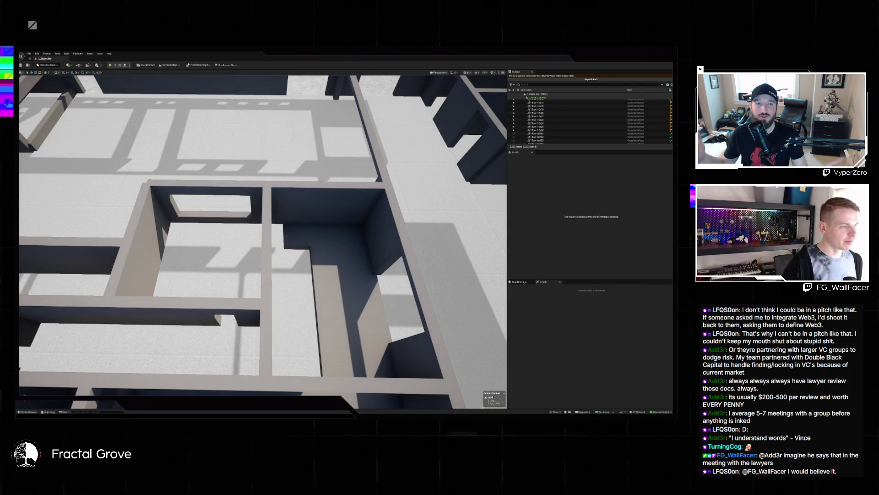
pyautogui.click(314, 244)
pyautogui.moveTo(314, 243)
pyautogui.mouseDown()
pyautogui.moveTo(350, 296)
pyautogui.moveTo(239, 293)
pyautogui.moveTo(255, 239)
pyautogui.moveTo(234, 246)
pyautogui.mouseUp()
pyautogui.click(301, 237)
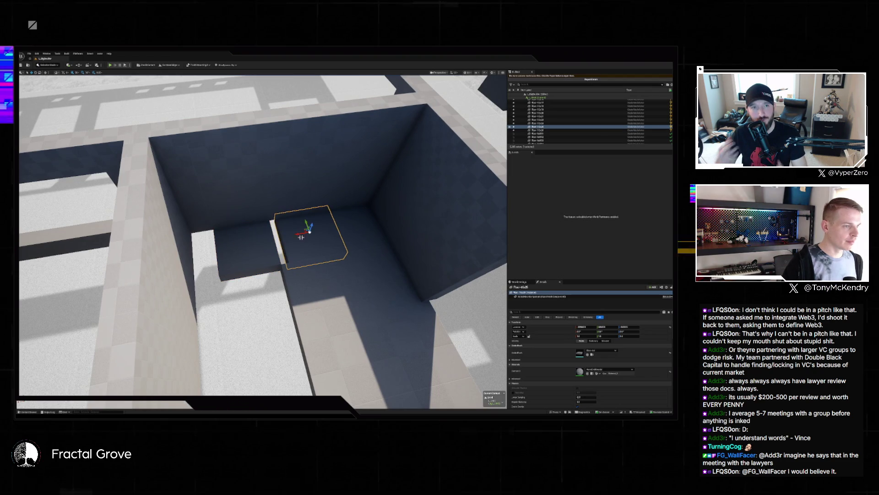
pyautogui.keyDown('ctrl'); pyautogui.click(349, 228); pyautogui.keyUp('ctrl')
pyautogui.moveTo(356, 241); pyautogui.dragTo(357, 241)
pyautogui.click(326, 251)
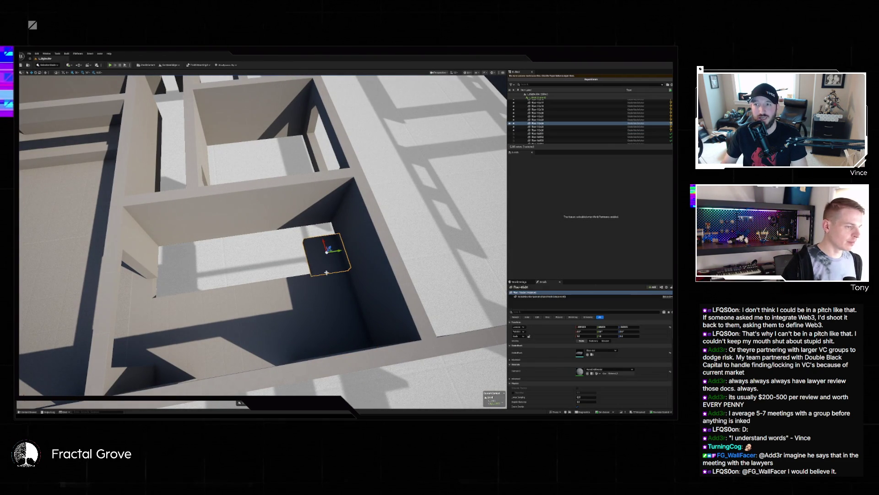
pyautogui.click(337, 289)
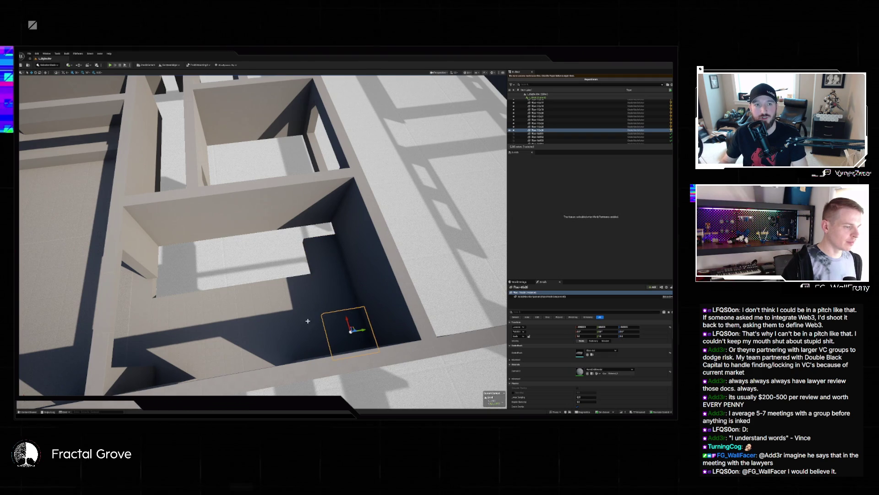
pyautogui.click(288, 306)
pyautogui.click(338, 289)
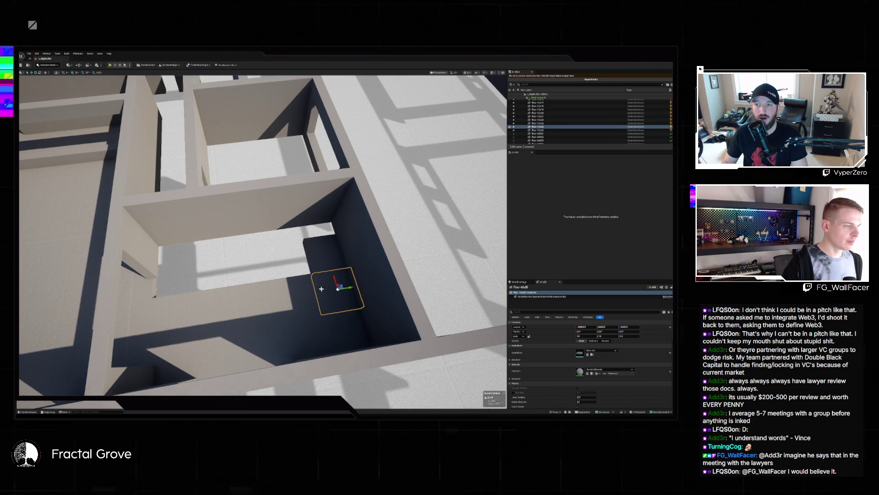
# Step: Move the lit floor piece into the dark room and line the view up with its walls
pyautogui.click(315, 253)
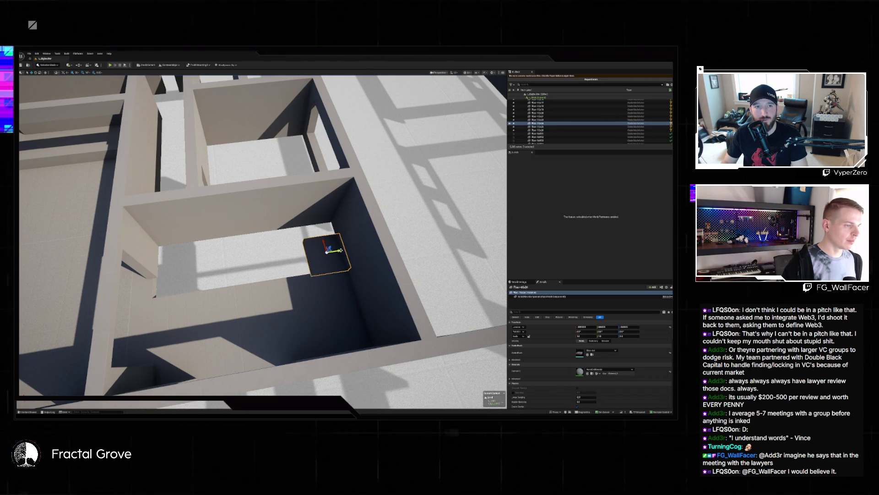
pyautogui.click(276, 255)
pyautogui.moveTo(277, 253)
pyautogui.mouseDown()
pyautogui.moveTo(289, 257)
pyautogui.moveTo(255, 253)
pyautogui.moveTo(169, 273)
pyautogui.mouseUp()
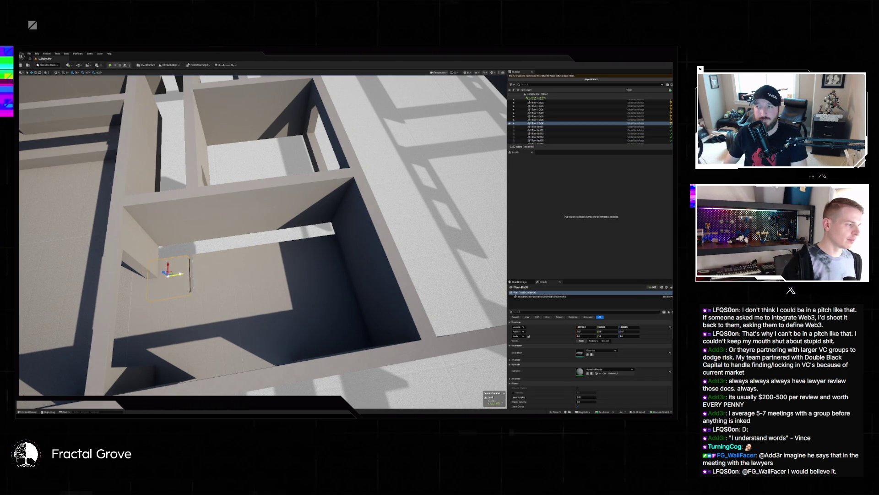
pyautogui.moveTo(223, 273); pyautogui.dragTo(179, 352)
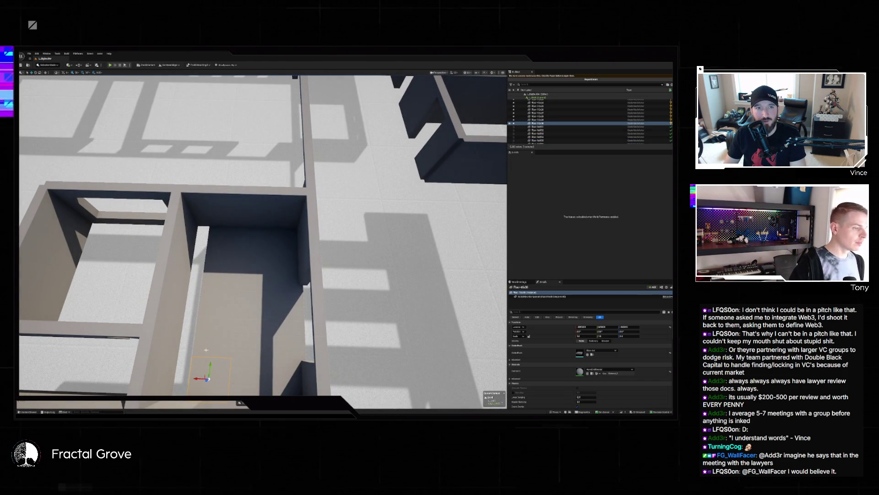
# Step: Alt-drag copies of the hallway floor tiles left and switch them to a smaller floor mesh
pyautogui.keyDown('ctrl'); pyautogui.click(207, 321); pyautogui.keyUp('ctrl')
pyautogui.keyDown('ctrl'); pyautogui.click(223, 261); pyautogui.keyUp('ctrl')
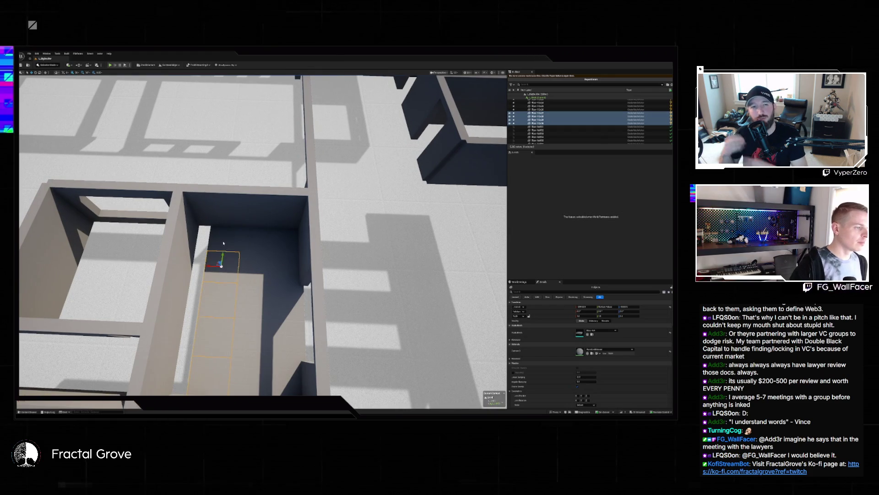
pyautogui.keyDown('ctrl'); pyautogui.click(223, 243); pyautogui.keyUp('ctrl')
pyautogui.moveTo(215, 235); pyautogui.dragTo(181, 237)
pyautogui.click(602, 330)
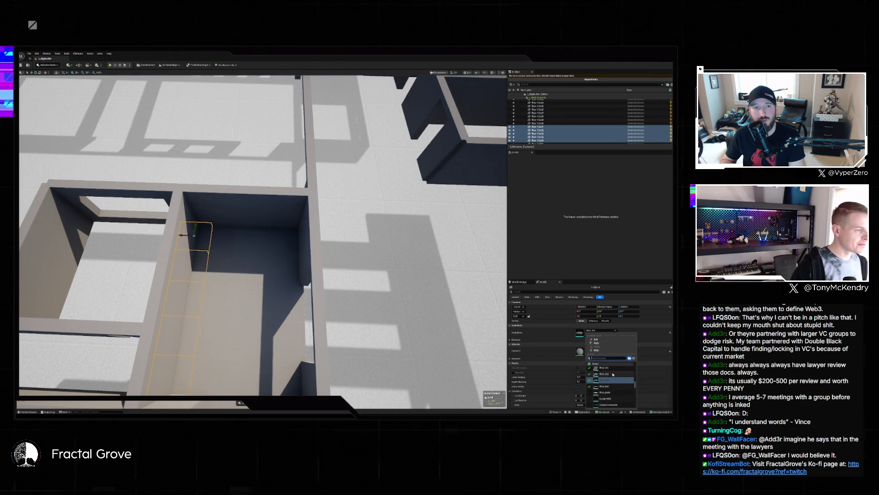
pyautogui.click(613, 374)
pyautogui.moveTo(193, 234)
pyautogui.mouseDown()
pyautogui.moveTo(203, 226)
pyautogui.moveTo(200, 241)
pyautogui.mouseUp()
# Step: Arrange the small tiles along the hallway, moving one up and a group of five down
pyautogui.click(203, 228)
pyautogui.click(199, 285)
pyautogui.moveTo(194, 288); pyautogui.dragTo(199, 255)
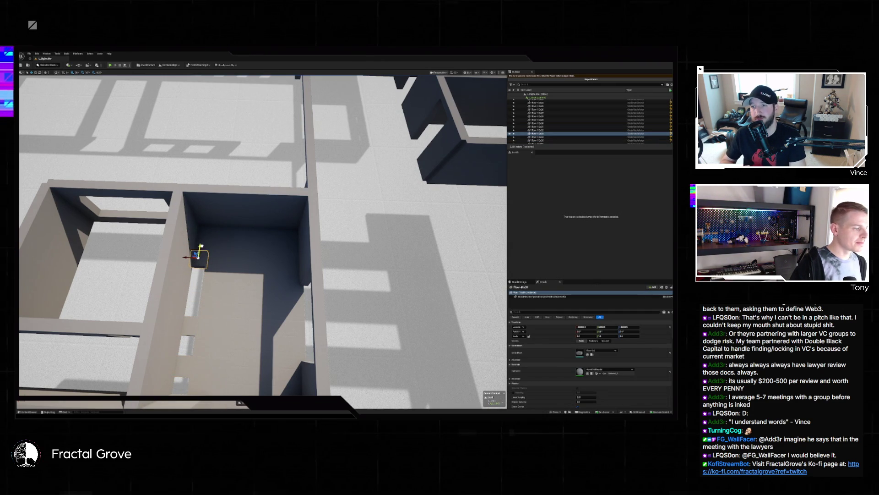
pyautogui.click(196, 275)
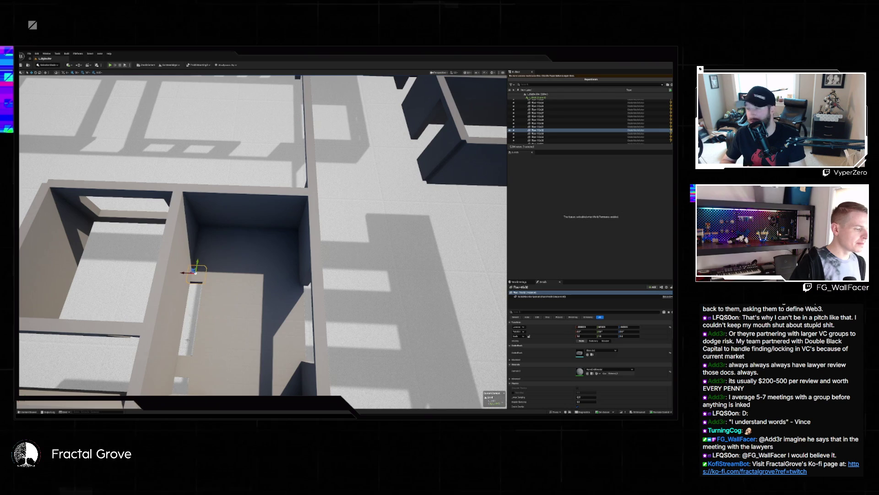
pyautogui.click(191, 292)
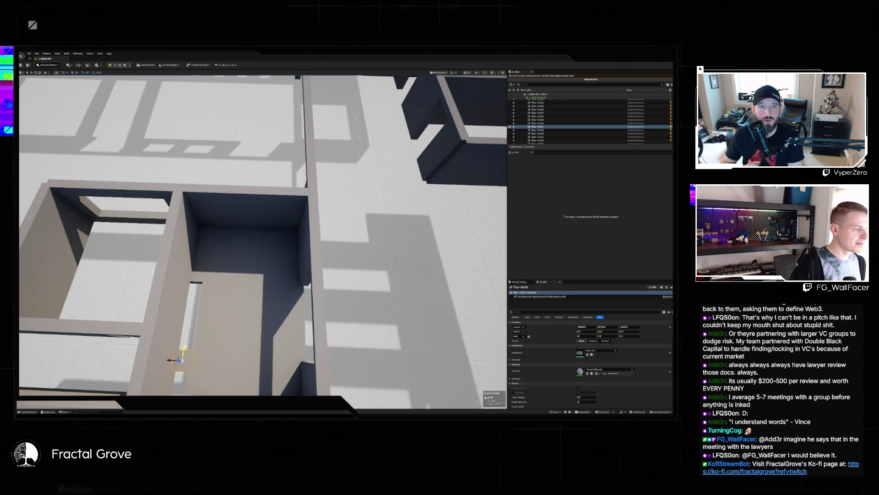
pyautogui.keyDown('ctrl'); pyautogui.click(202, 271); pyautogui.keyUp('ctrl')
pyautogui.keyDown('ctrl'); pyautogui.click(201, 256); pyautogui.keyUp('ctrl')
pyautogui.keyDown('ctrl'); pyautogui.click(201, 241); pyautogui.keyUp('ctrl')
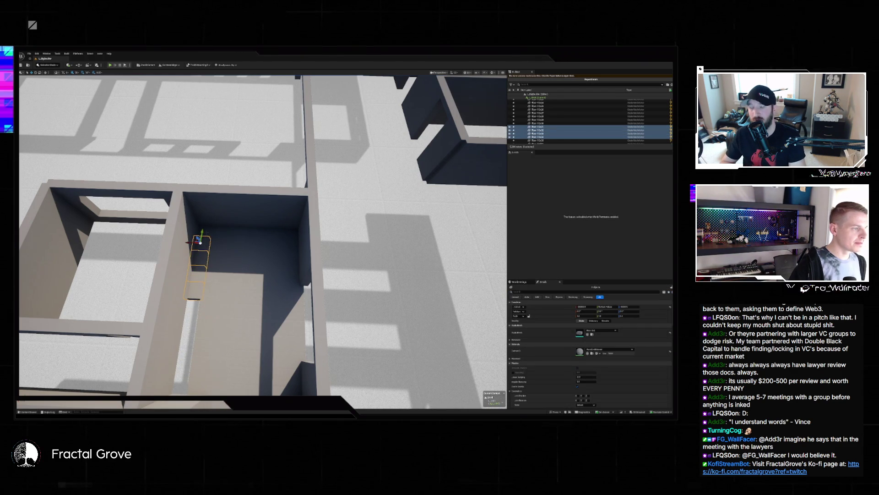
pyautogui.keyDown('ctrl'); pyautogui.click(202, 227); pyautogui.keyUp('ctrl')
pyautogui.moveTo(202, 225)
pyautogui.mouseDown()
pyautogui.moveTo(193, 277)
pyautogui.moveTo(228, 289)
pyautogui.mouseUp()
# Step: Fly over the grey-box layout, swooping close to one room and back up over the rooms
pyautogui.press('Escape')
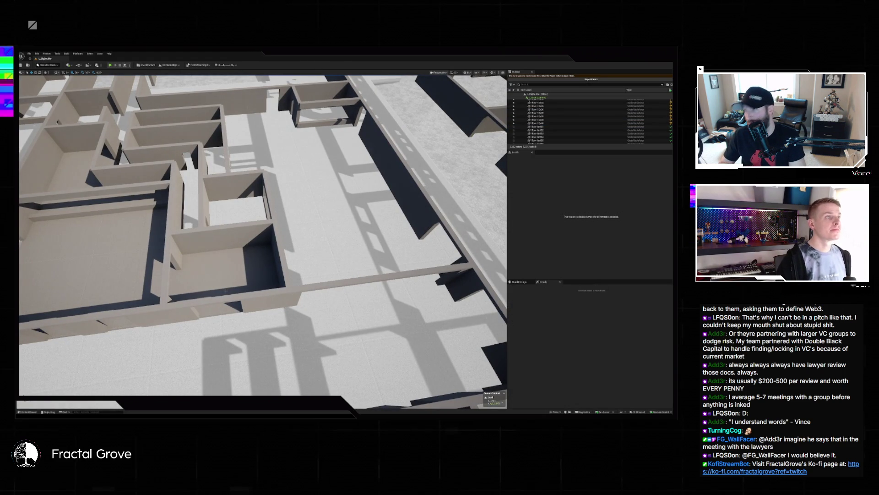
pyautogui.moveTo(225, 291); pyautogui.dragTo(225, 290)
pyautogui.moveTo(247, 253); pyautogui.dragTo(248, 252)
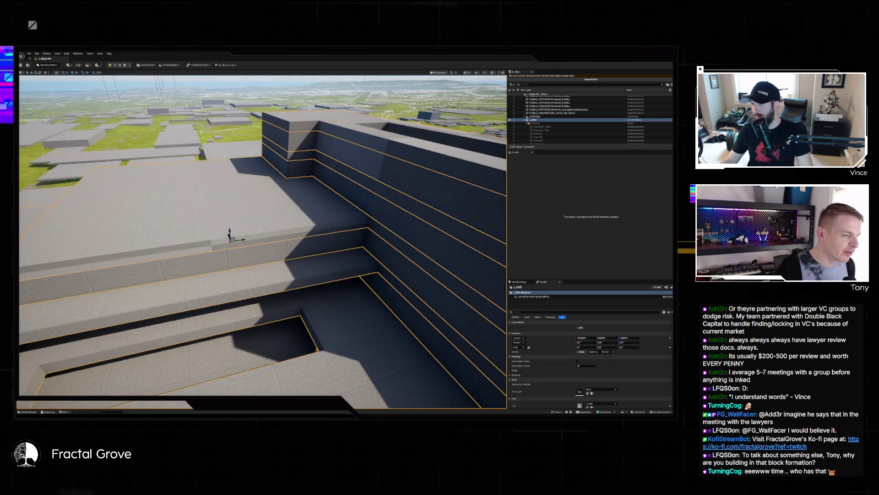
# Step: Edit the large building, frame it, and show its F1 - Walls and F1 - Floor geometry
pyautogui.rightClick(393, 290)
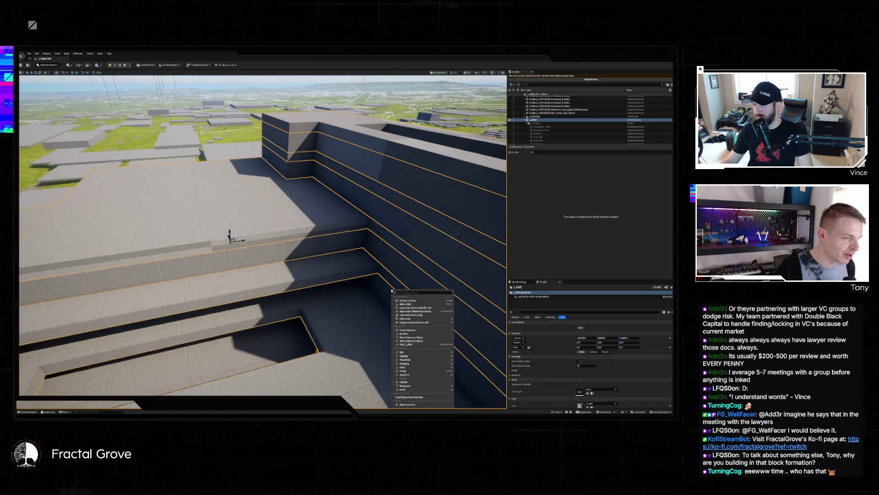
pyautogui.click(410, 304)
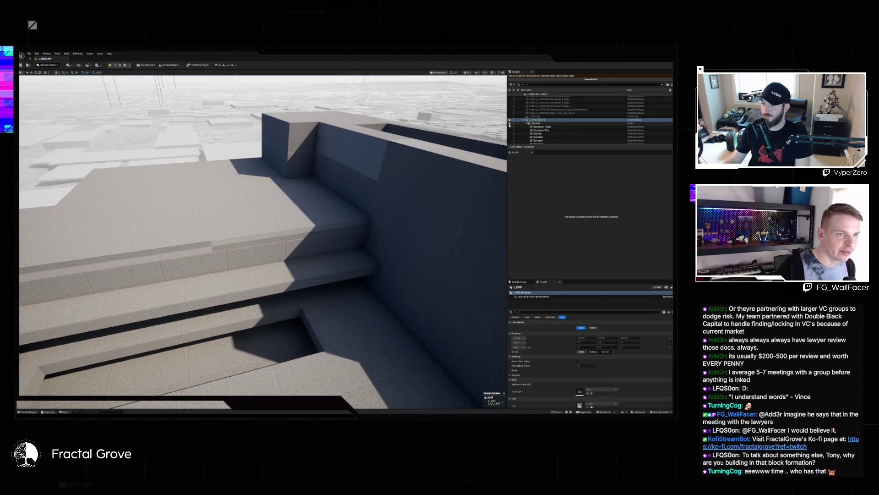
pyautogui.press('f')
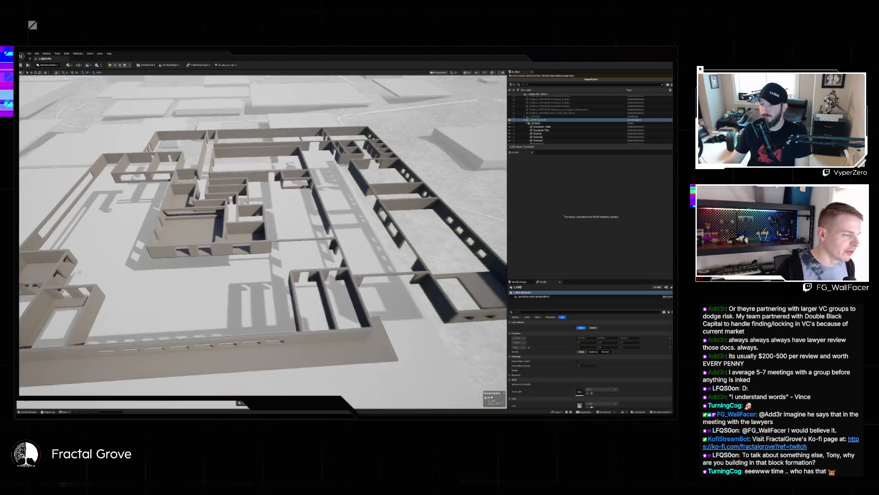
pyautogui.scroll(-3, 559, 131)
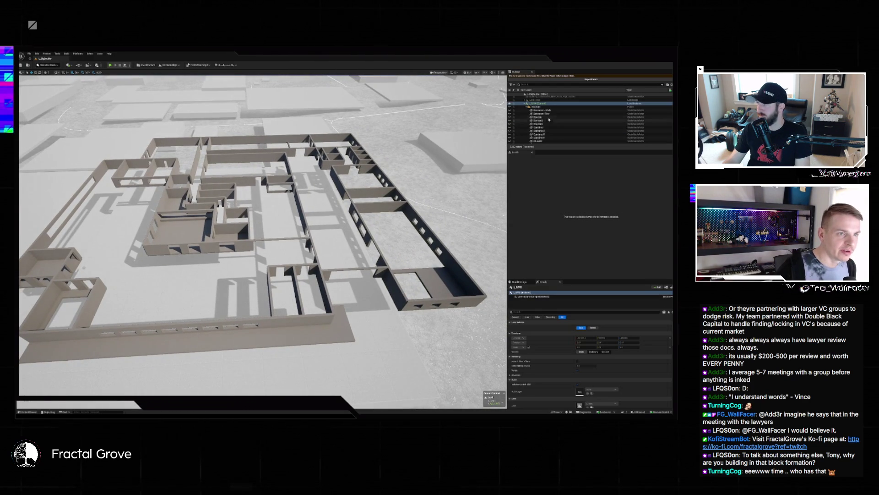
pyautogui.click(510, 136)
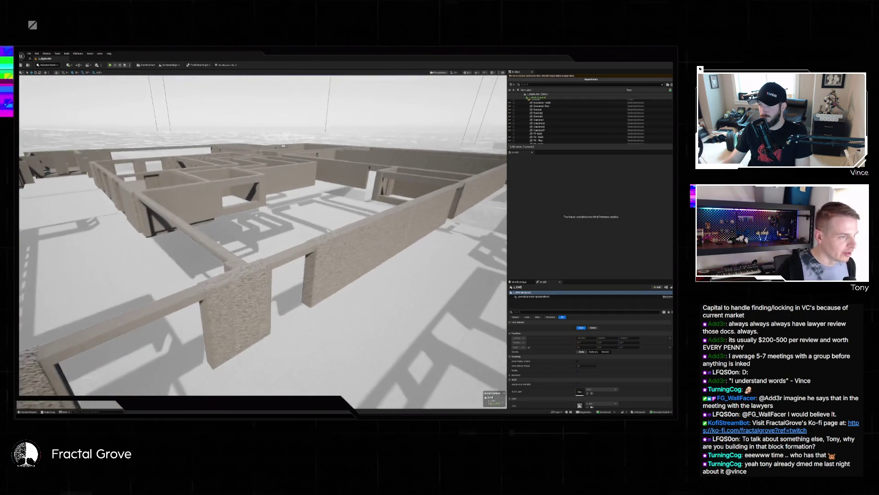
pyautogui.click(345, 190)
pyautogui.scroll(-6, 345, 190)
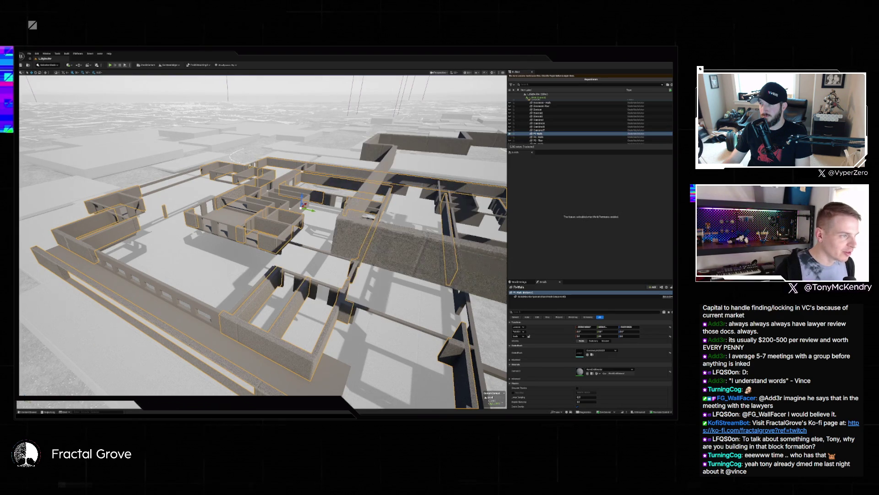
pyautogui.scroll(5, 263, 234)
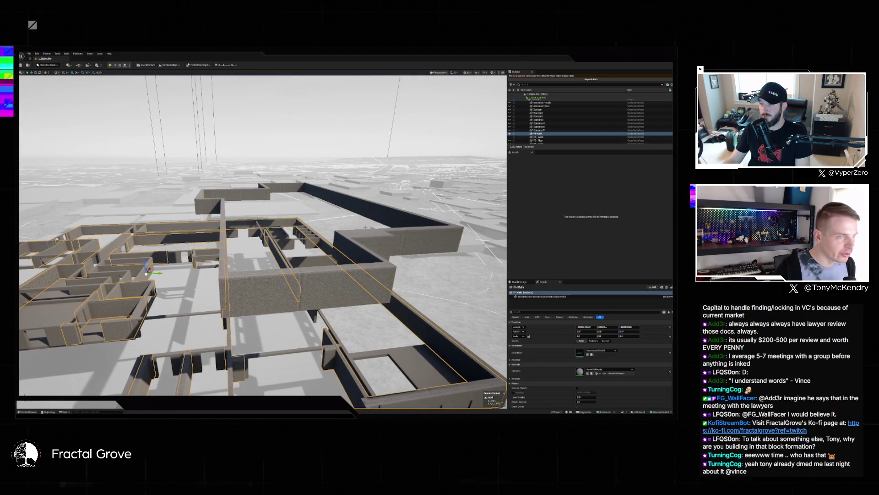
pyautogui.click(541, 134)
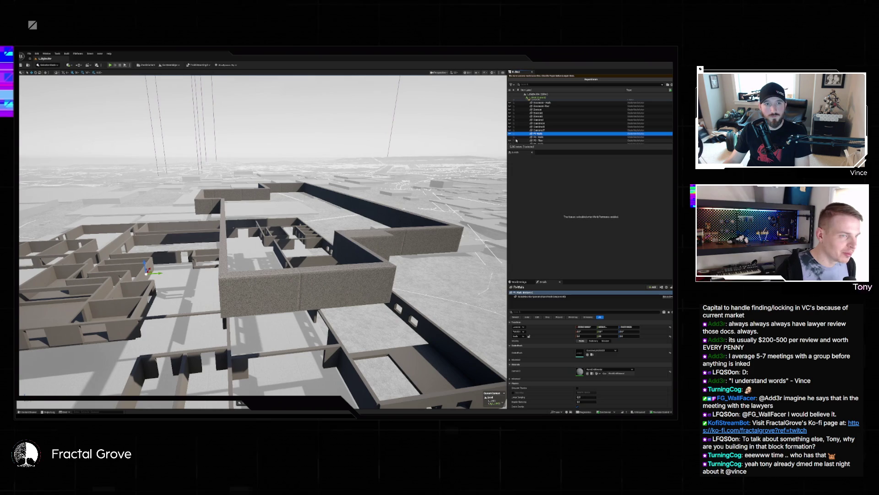
pyautogui.press('f')
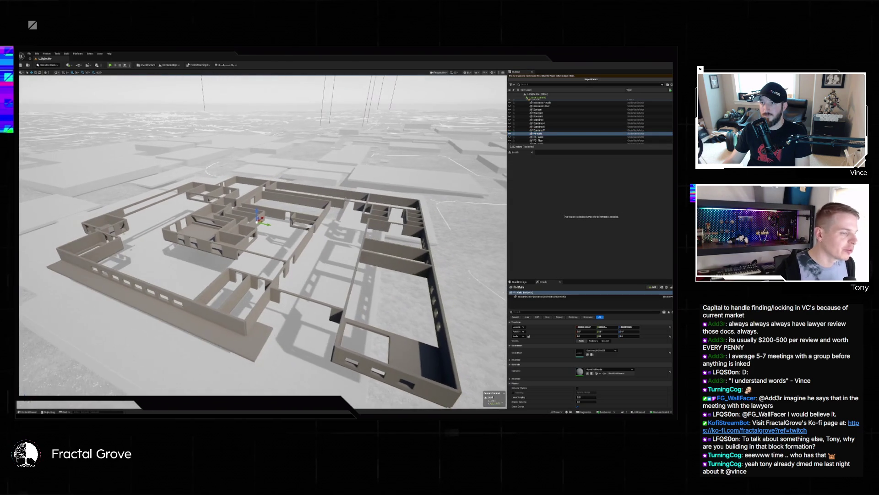
pyautogui.moveTo(273, 238); pyautogui.dragTo(268, 227)
pyautogui.press('f')
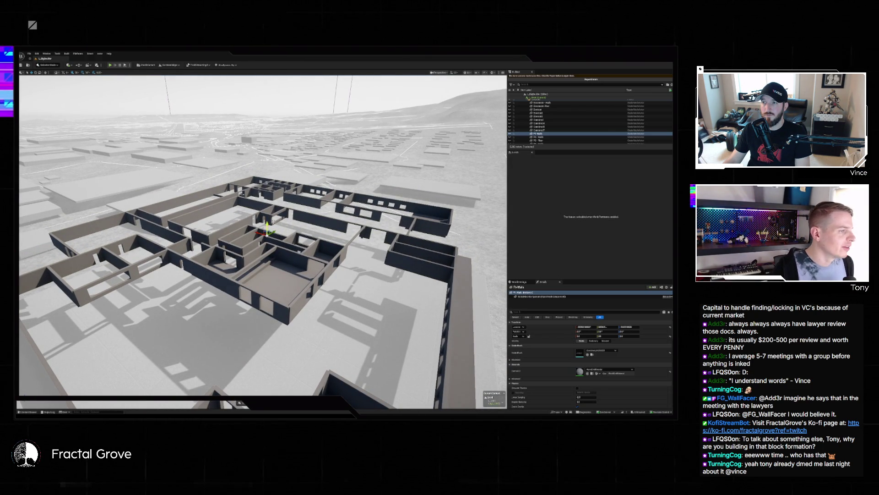
pyautogui.moveTo(331, 303); pyautogui.dragTo(320, 275)
pyautogui.moveTo(166, 263)
pyautogui.mouseDown()
pyautogui.moveTo(156, 279)
pyautogui.moveTo(167, 319)
pyautogui.mouseUp()
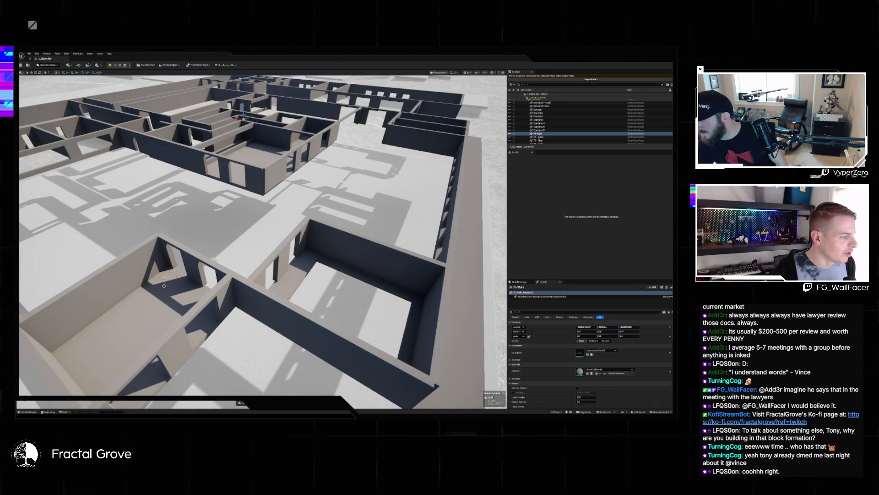
pyautogui.click(165, 318)
pyautogui.click(180, 297)
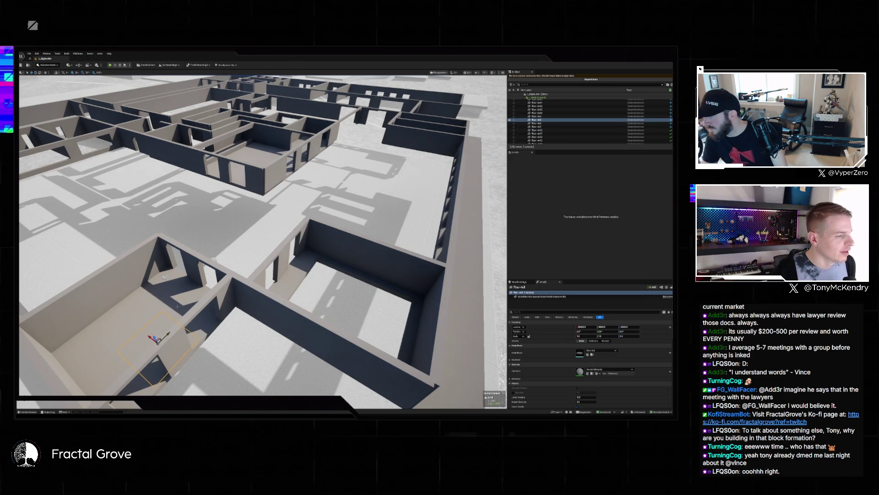
pyautogui.click(192, 279)
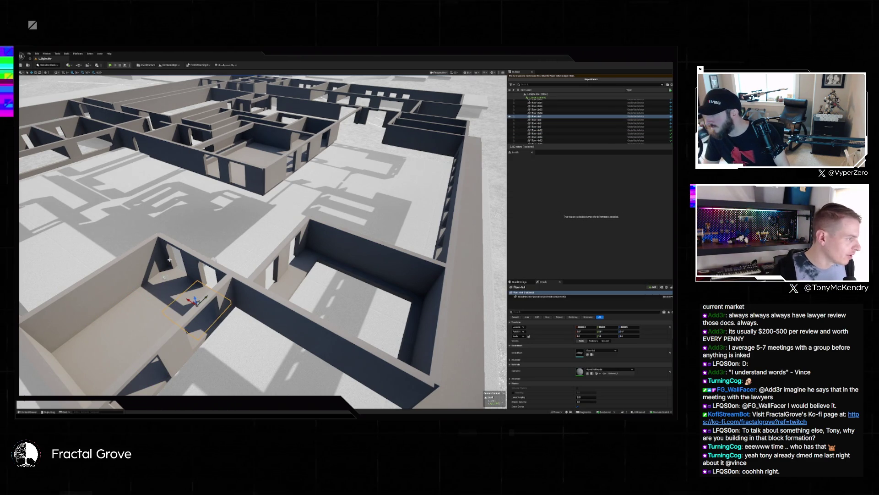
pyautogui.moveTo(192, 280)
pyautogui.mouseDown()
pyautogui.moveTo(193, 312)
pyautogui.moveTo(238, 403)
pyautogui.mouseUp()
pyautogui.press('w')
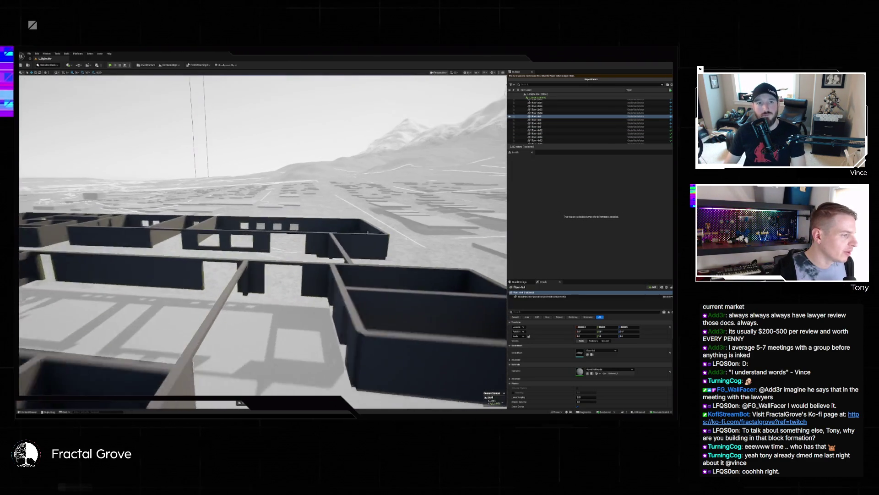
pyautogui.press('e')
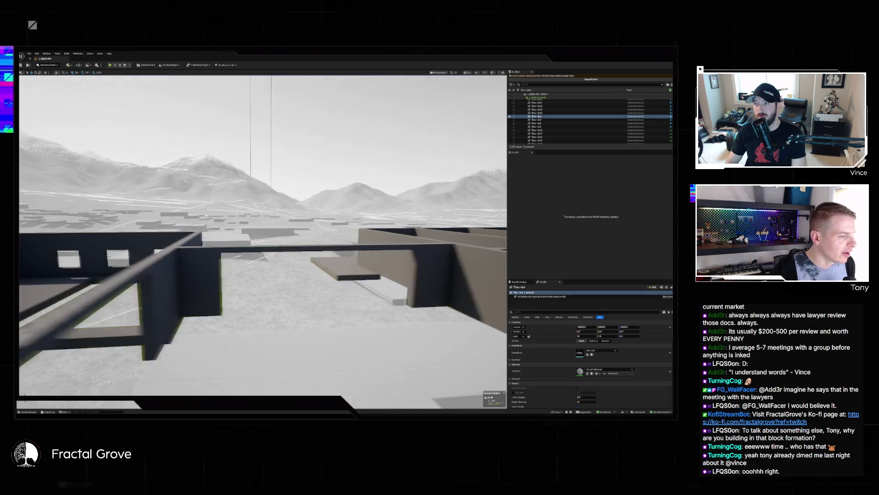
pyautogui.press('w')
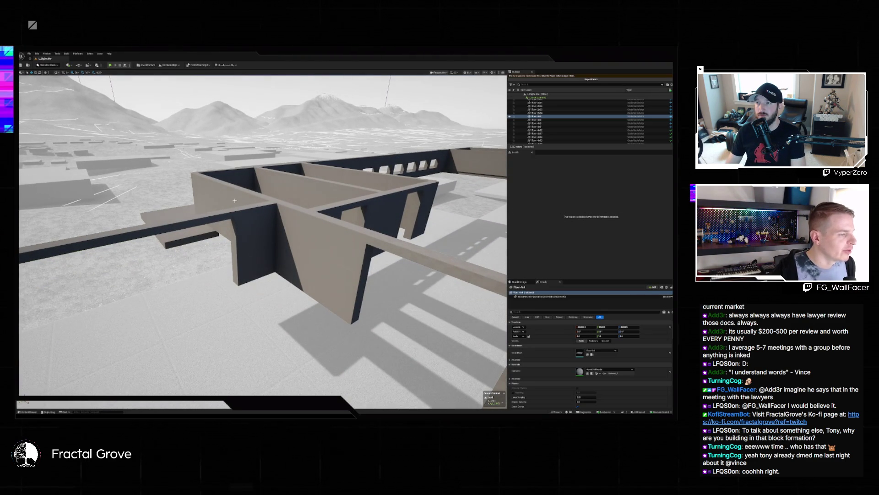
pyautogui.click(254, 226)
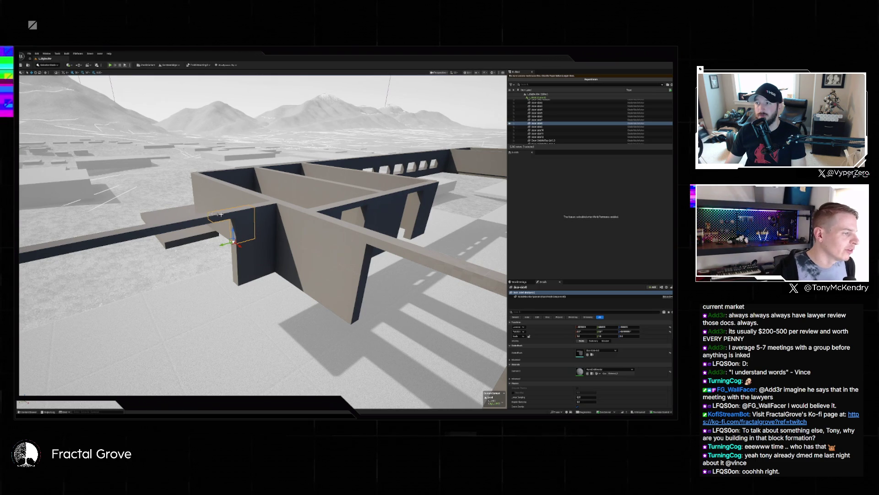
pyautogui.moveTo(221, 215)
pyautogui.mouseDown()
pyautogui.moveTo(257, 206)
pyautogui.moveTo(251, 234)
pyautogui.moveTo(243, 230)
pyautogui.moveTo(252, 258)
pyautogui.mouseUp()
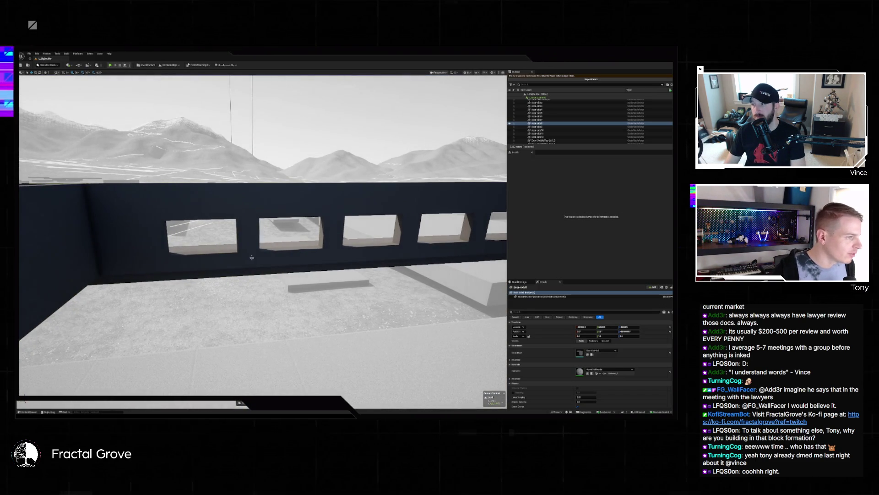